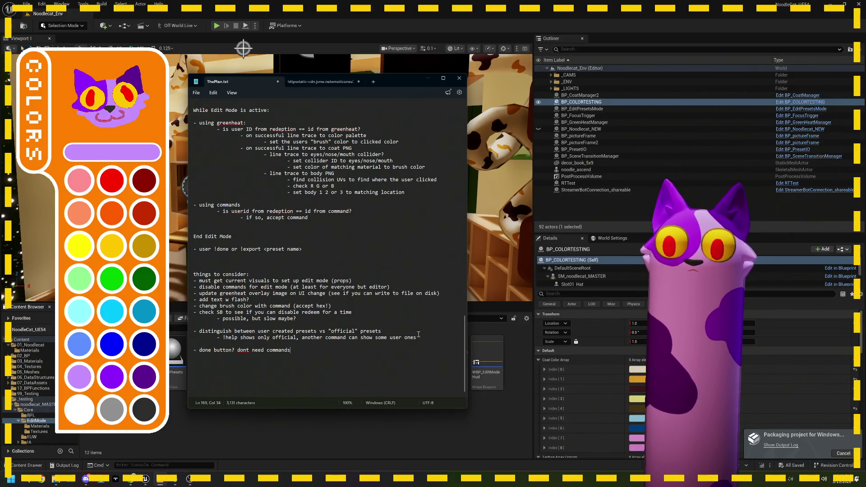
Step: Save the slow-maybe plan note in ThePlan.txt and return to the Unreal Editor
{"action": "key", "text": "Up"}
{"action": "key", "text": "Up"}
{"action": "key", "text": "Up"}
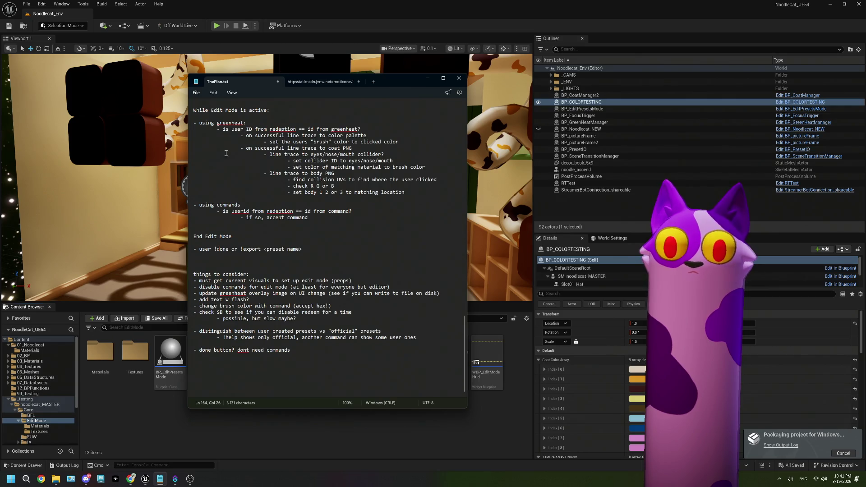
{"action": "left_click", "coordinate": [307, 320]}
{"action": "key", "text": "ctrl+s"}
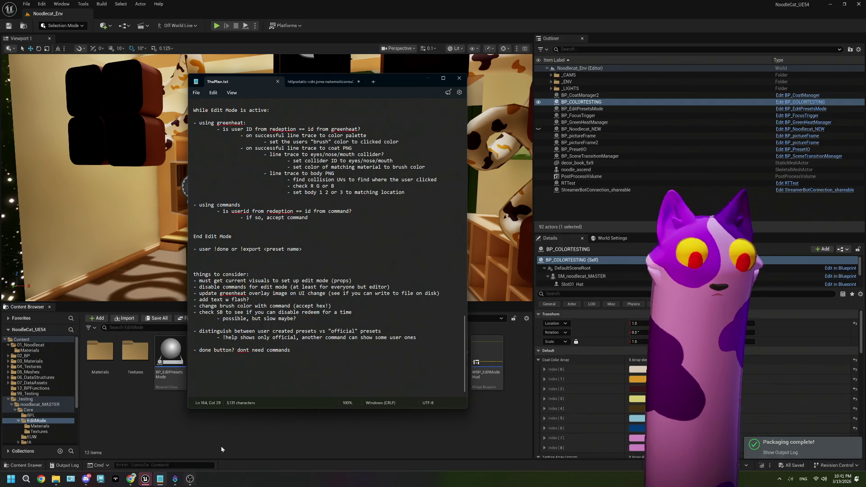
{"action": "left_click", "coordinate": [246, 427]}
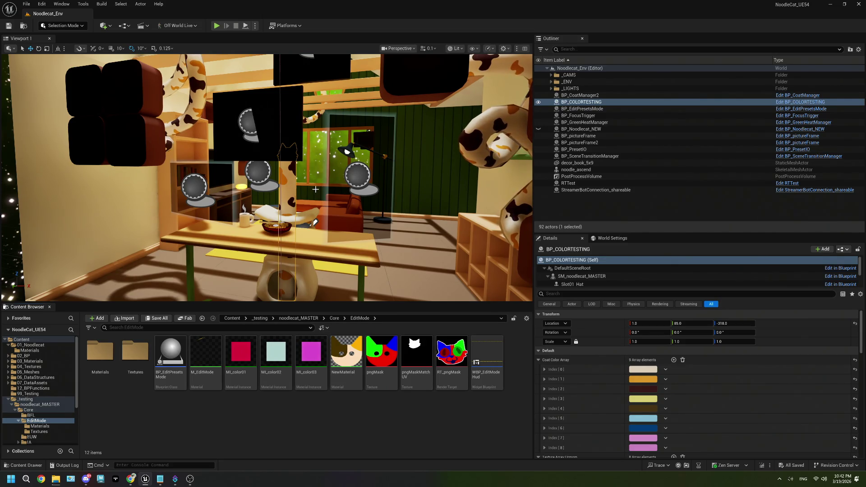
Step: Turn toward the cream wall and select the lower picture frame, BP_pictureFrame
{"action": "mouse_move", "coordinate": [316, 189]}
{"action": "left_mouse_down"}
{"action": "mouse_move", "coordinate": [289, 171]}
{"action": "mouse_move", "coordinate": [250, 167]}
{"action": "mouse_move", "coordinate": [345, 180]}
{"action": "mouse_move", "coordinate": [332, 202]}
{"action": "left_mouse_up"}
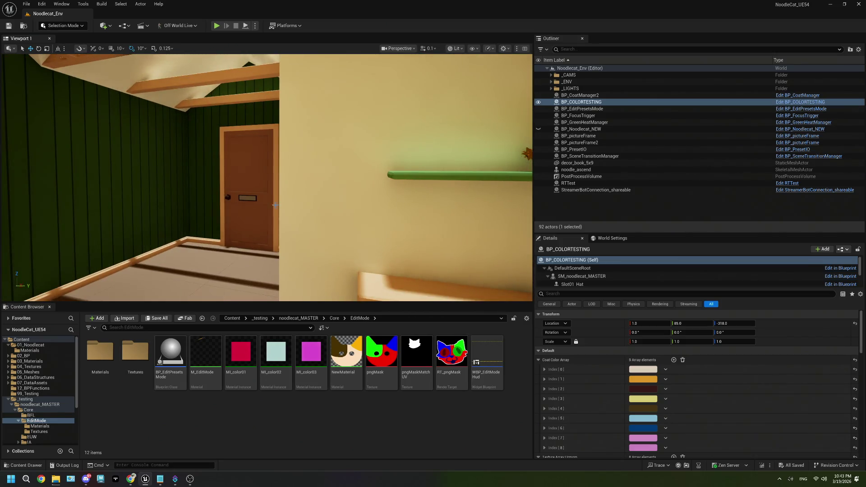
{"action": "left_click_drag", "start_coordinate": [275, 205], "coordinate": [306, 203]}
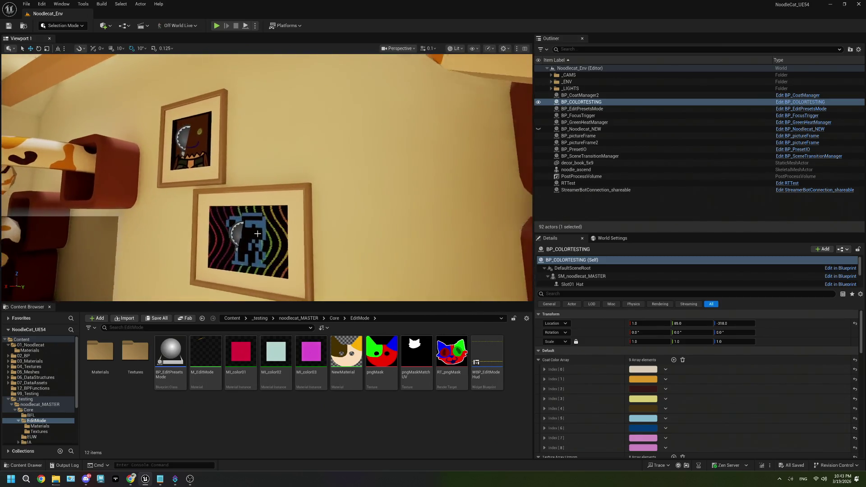
{"action": "left_click", "coordinate": [234, 235]}
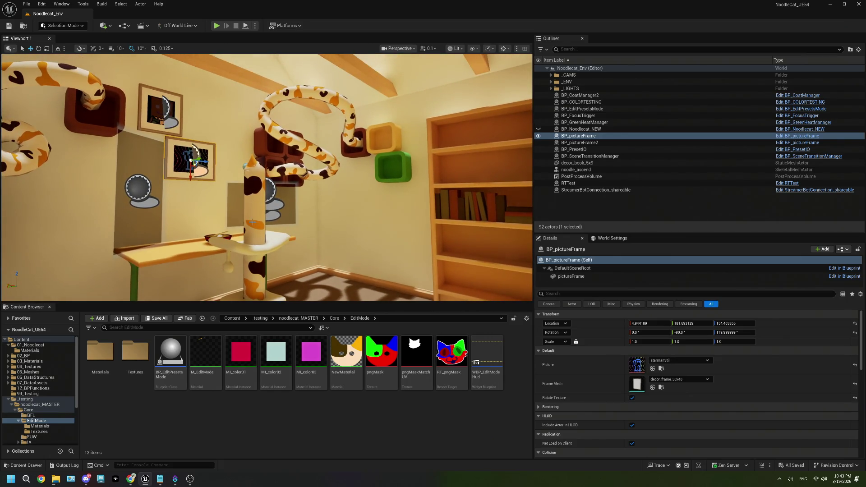
{"action": "mouse_move", "coordinate": [250, 221]}
{"action": "left_mouse_down"}
{"action": "mouse_move", "coordinate": [288, 203]}
{"action": "mouse_move", "coordinate": [306, 144]}
{"action": "left_mouse_up"}
{"action": "key", "text": "s"}
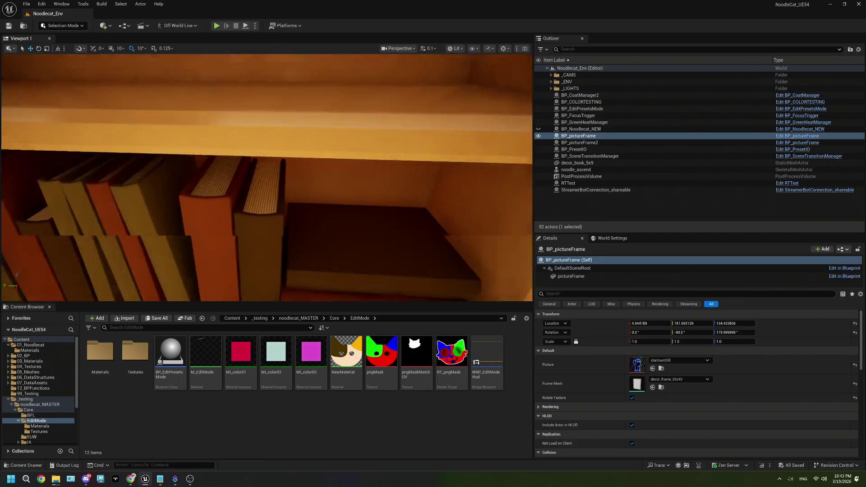
{"action": "left_click_drag", "start_coordinate": [267, 176], "coordinate": [393, 181]}
{"action": "key", "text": "w"}
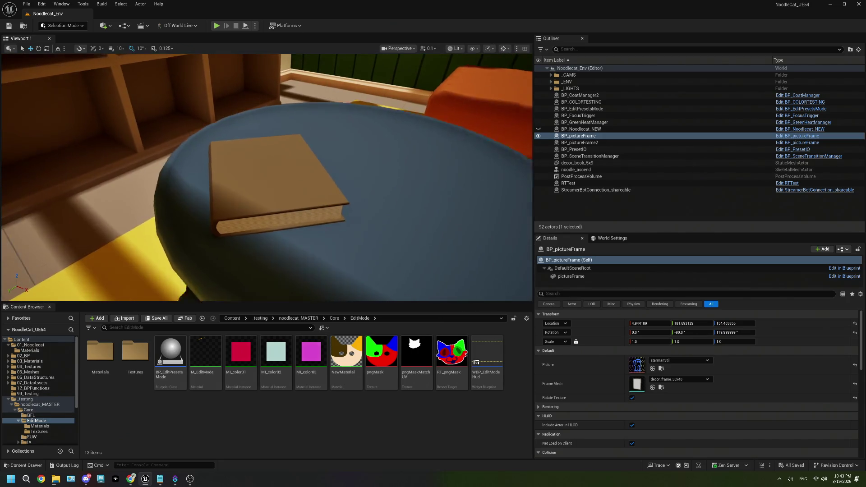
{"action": "key", "text": "e"}
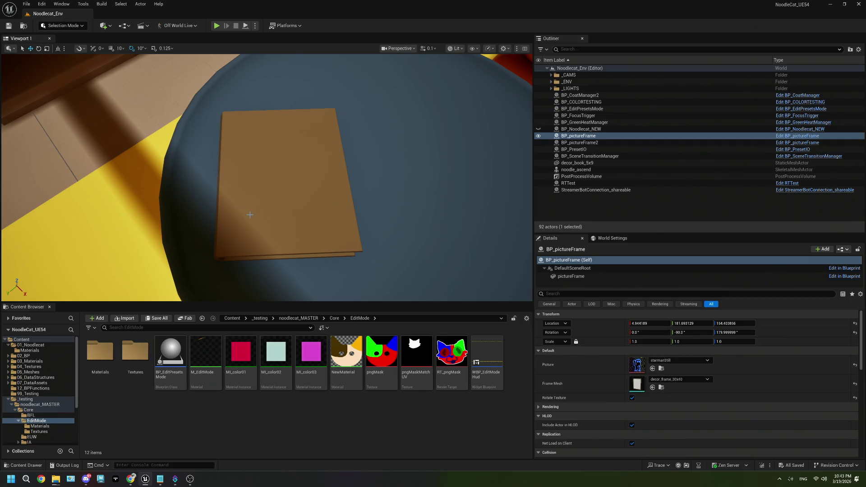
{"action": "key", "text": "f"}
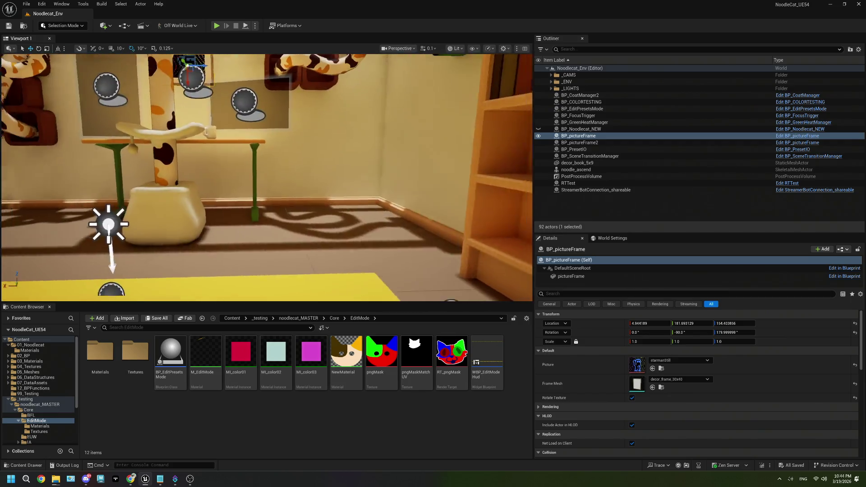
{"action": "mouse_move", "coordinate": [308, 215]}
{"action": "left_mouse_down"}
{"action": "mouse_move", "coordinate": [279, 181]}
{"action": "mouse_move", "coordinate": [309, 215]}
{"action": "left_mouse_up"}
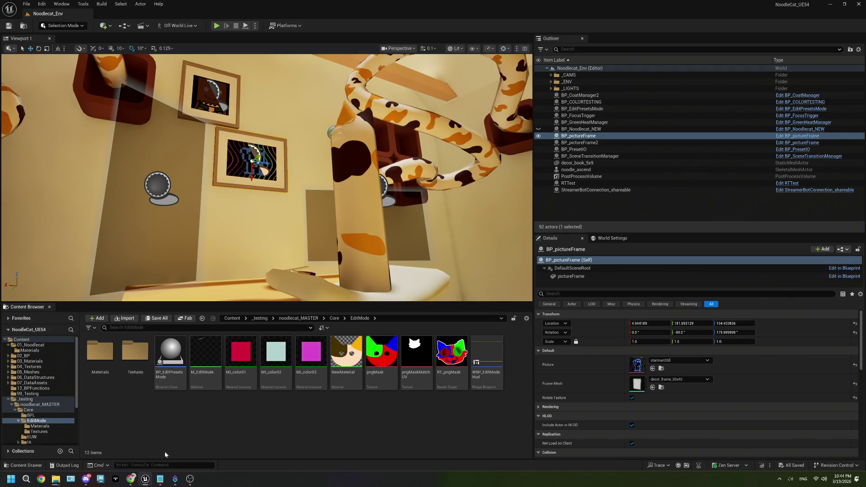
Step: Locate the RT_pngMask render target in the EditMode content folder
{"action": "mouse_move", "coordinate": [179, 481]}
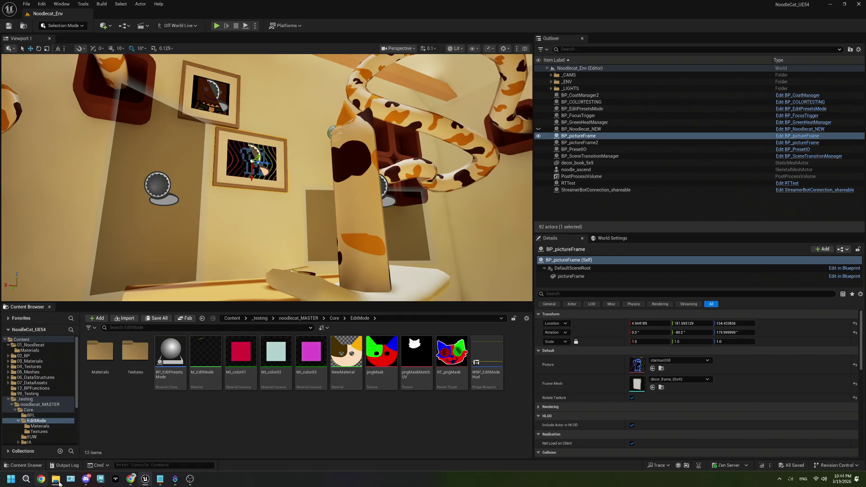
{"action": "mouse_move", "coordinate": [60, 482]}
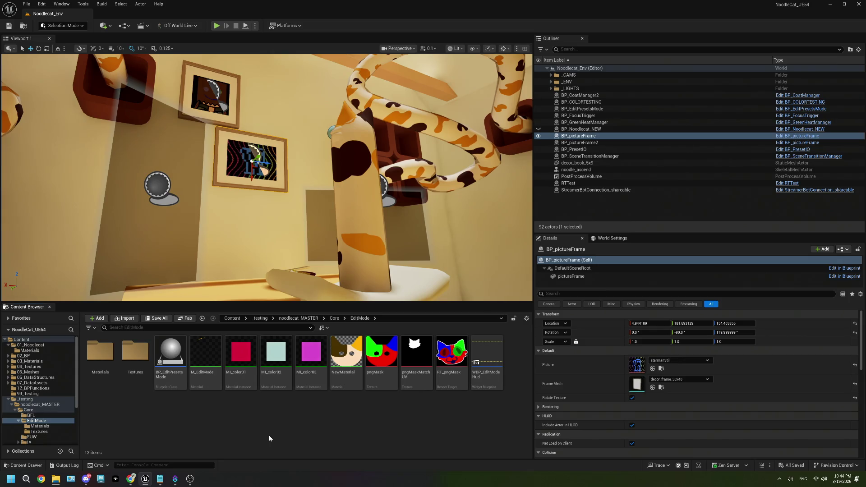
Step: Open RT_pngMask and zoom into its preview to inspect the colour-coded cat face mask
{"action": "double_click", "coordinate": [451, 354]}
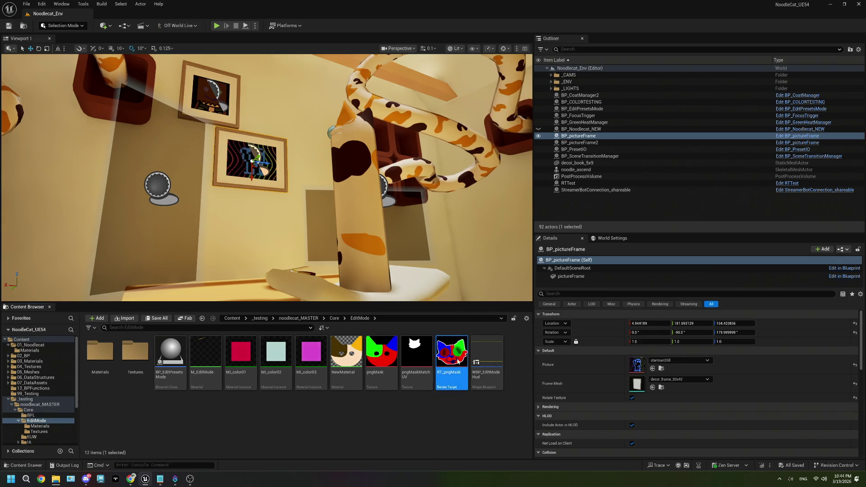
{"action": "scroll", "coordinate": [337, 250], "scroll_direction": "up", "scroll_amount": 6}
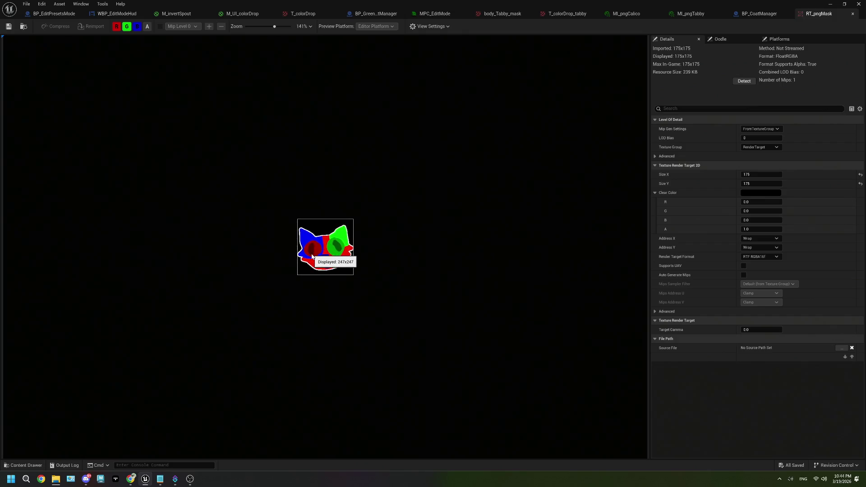
{"action": "scroll", "coordinate": [311, 257], "scroll_direction": "up", "scroll_amount": 5}
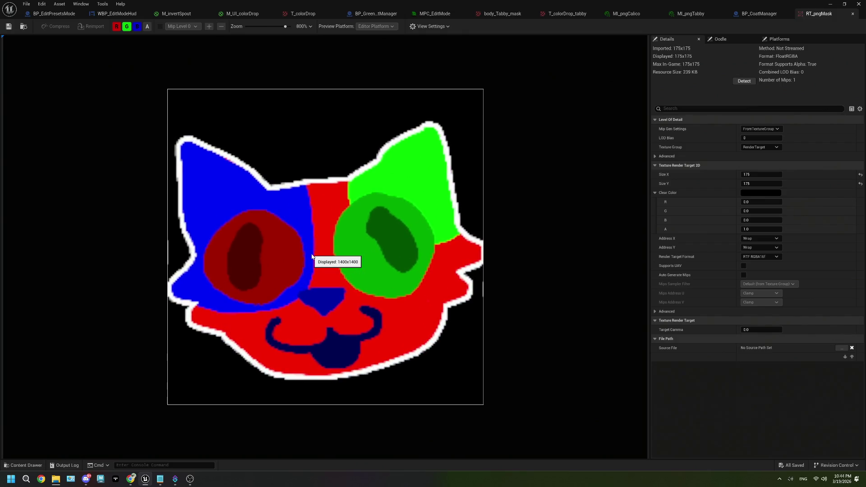
{"action": "scroll", "coordinate": [312, 257], "scroll_direction": "up", "scroll_amount": 2}
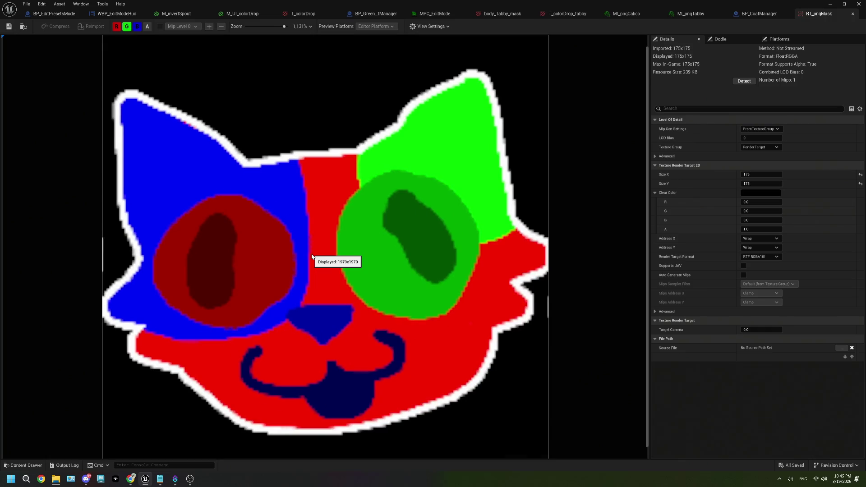
{"action": "scroll", "coordinate": [312, 257], "scroll_direction": "up", "scroll_amount": 1}
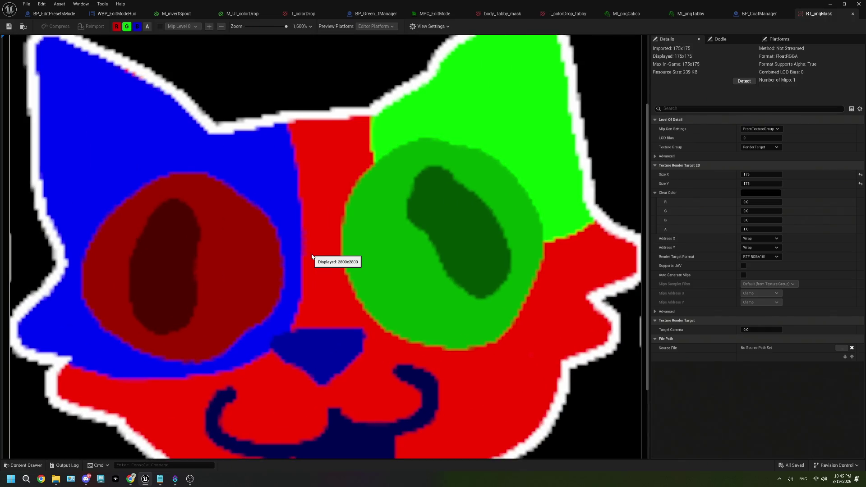
{"action": "scroll", "coordinate": [312, 257], "scroll_direction": "down", "scroll_amount": 2}
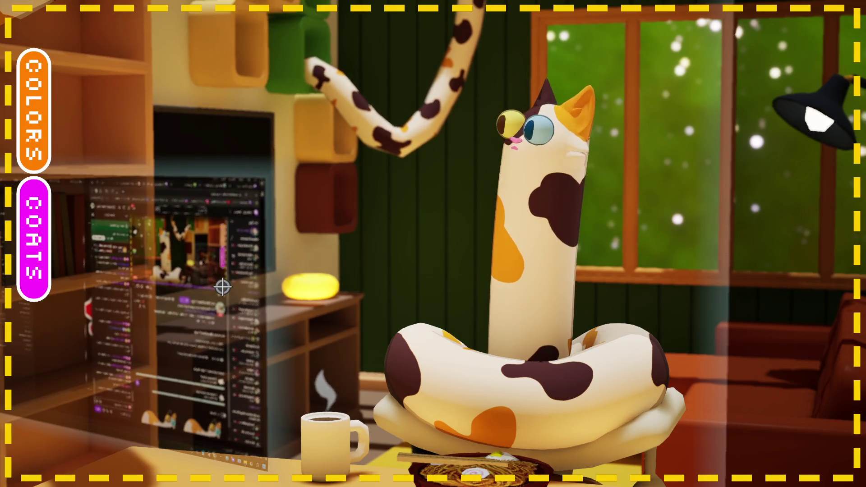
Step: In the COLORS palette, recolour the cat's orange patches dark red
{"action": "left_click", "coordinate": [55, 174]}
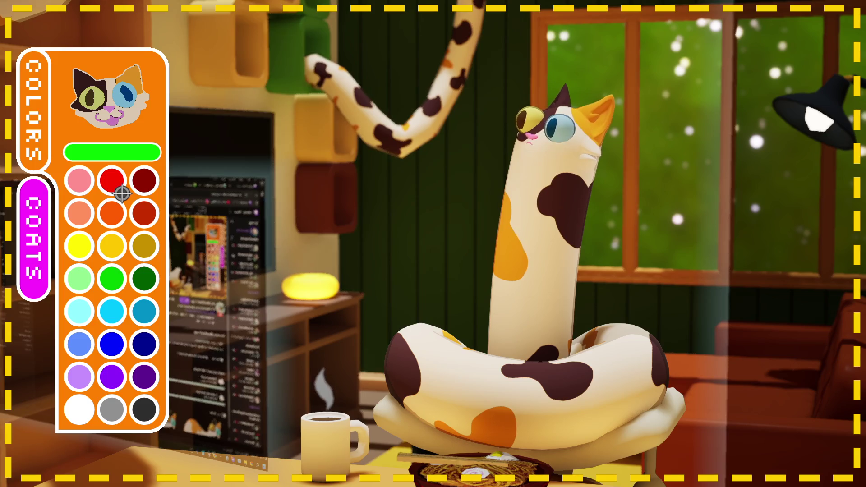
{"action": "left_click", "coordinate": [118, 188]}
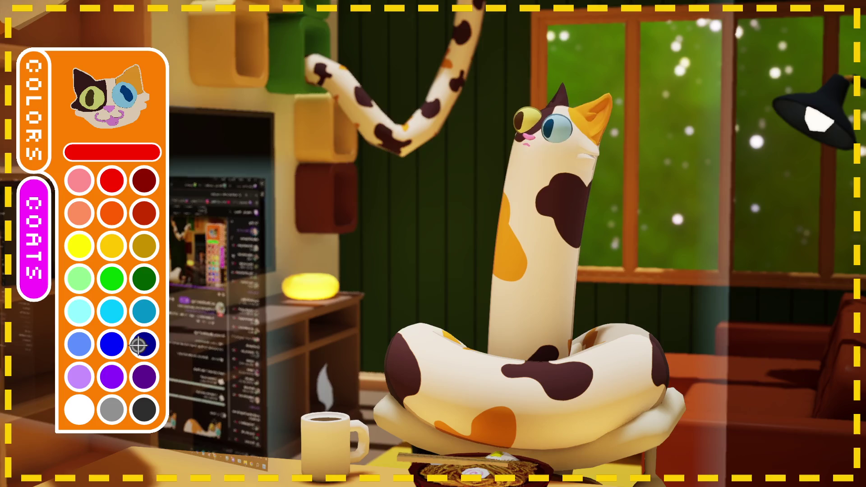
{"action": "left_click", "coordinate": [133, 109]}
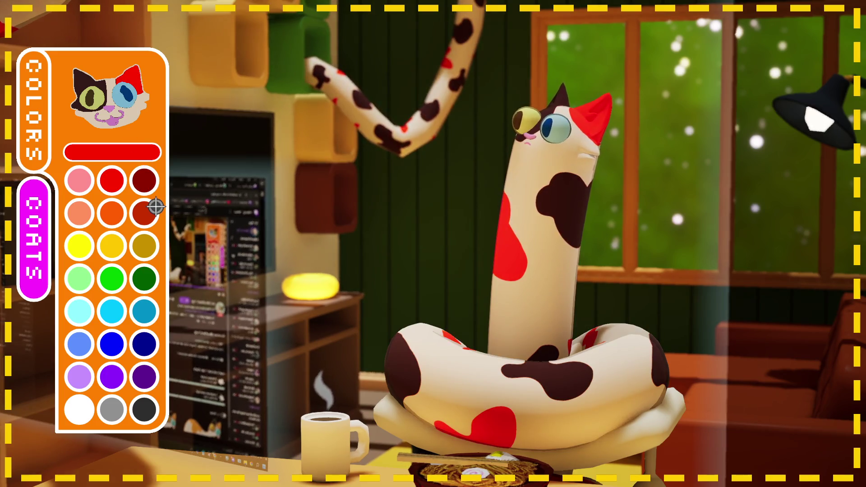
{"action": "left_click", "coordinate": [156, 206]}
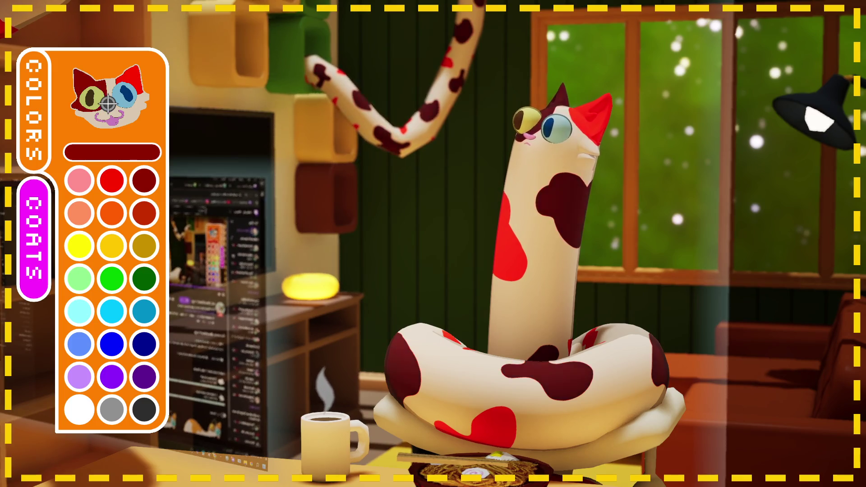
Step: Turn the cat's cream base coat pink and close the palette
{"action": "left_click", "coordinate": [94, 178]}
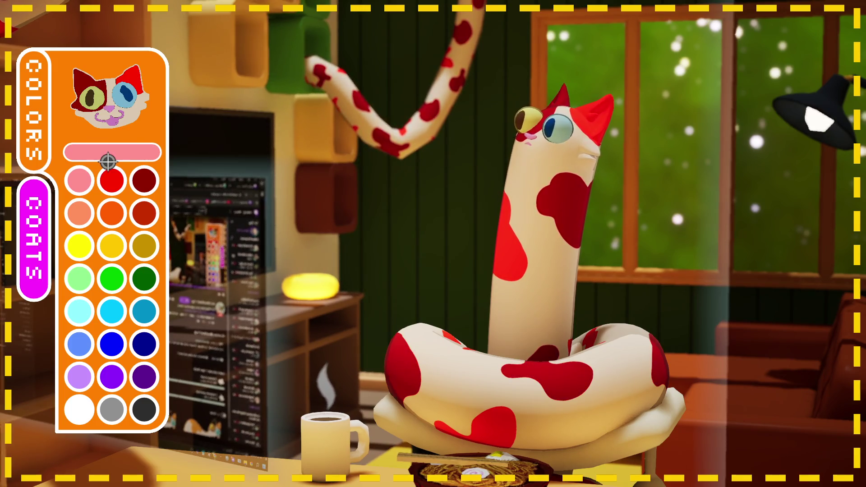
{"action": "left_click", "coordinate": [128, 140]}
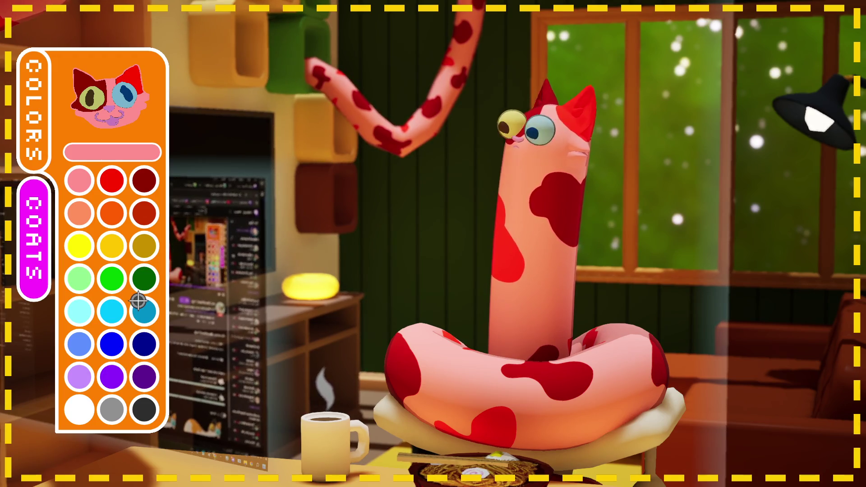
{"action": "left_click", "coordinate": [26, 240]}
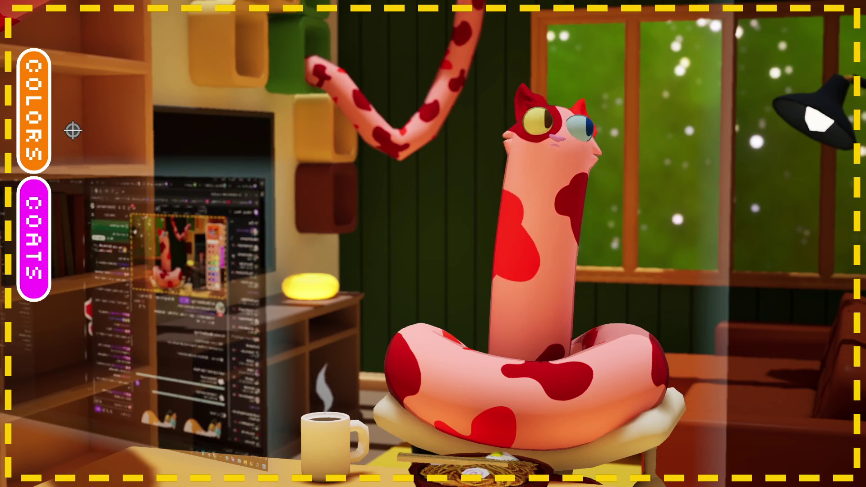
{"action": "left_click", "coordinate": [71, 232]}
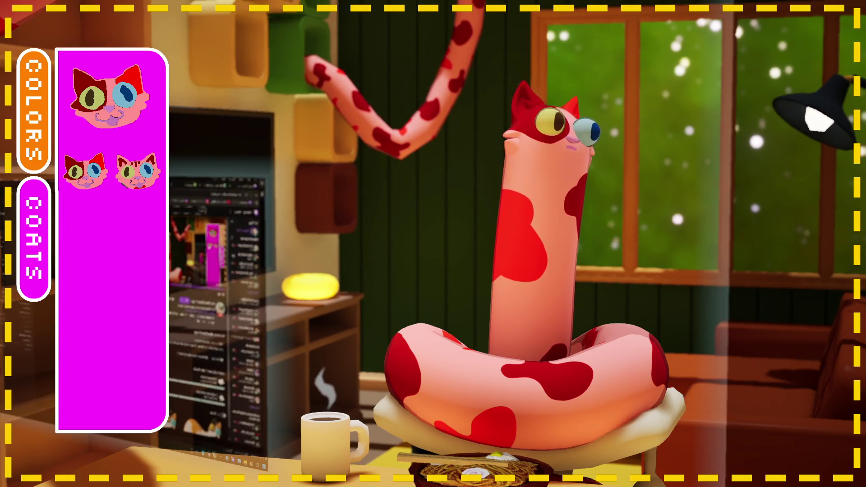
{"action": "left_click", "coordinate": [155, 187]}
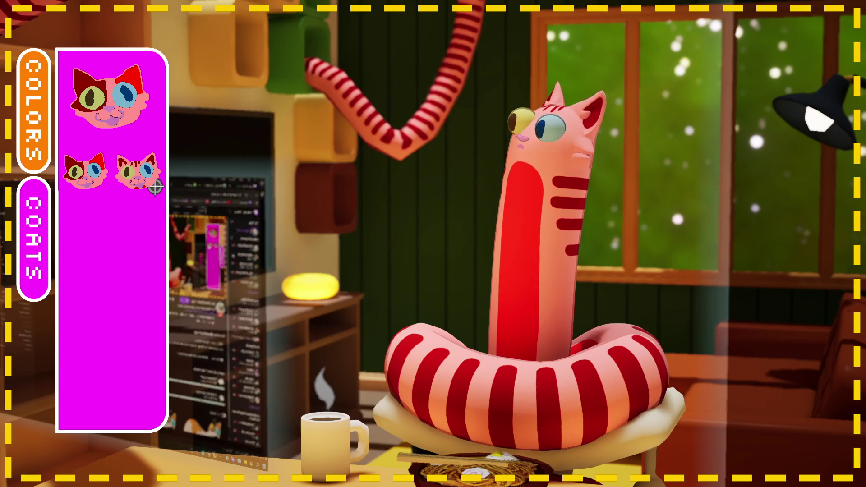
{"action": "left_click", "coordinate": [121, 190]}
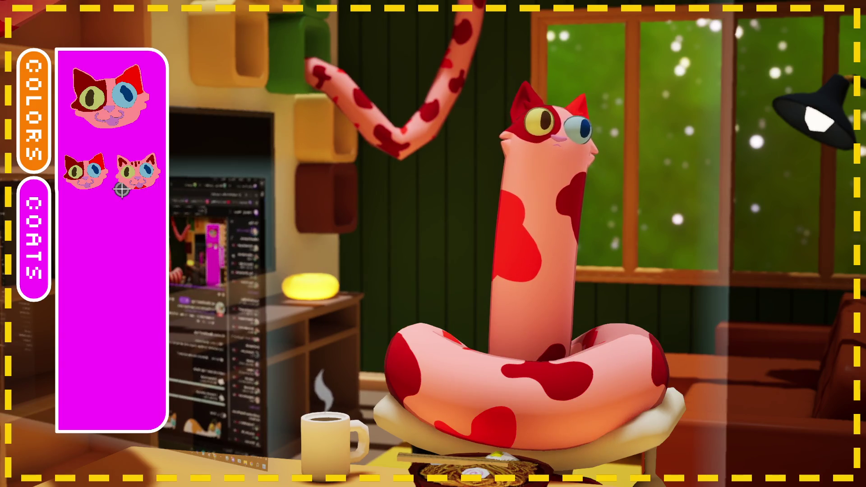
{"action": "left_click", "coordinate": [121, 190]}
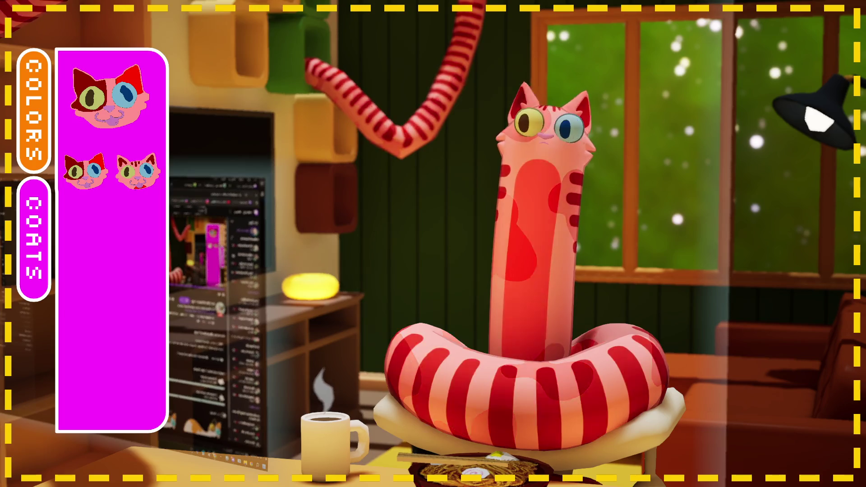
{"action": "left_click", "coordinate": [118, 184]}
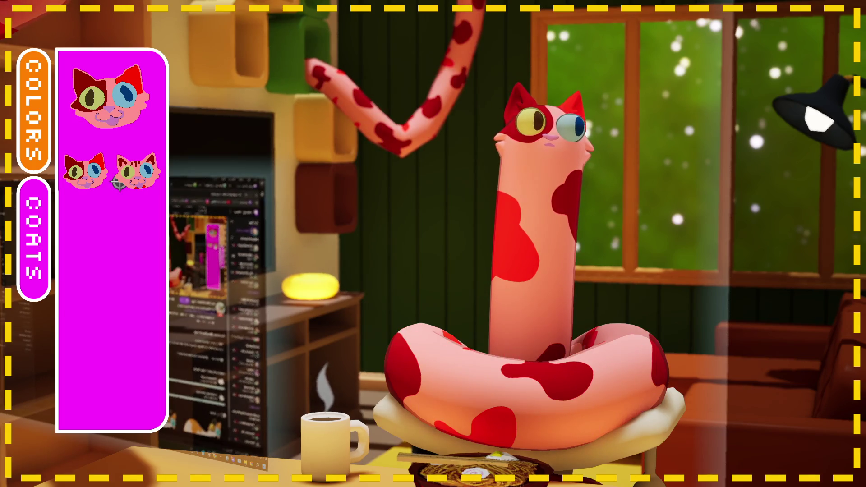
{"action": "left_click", "coordinate": [130, 189]}
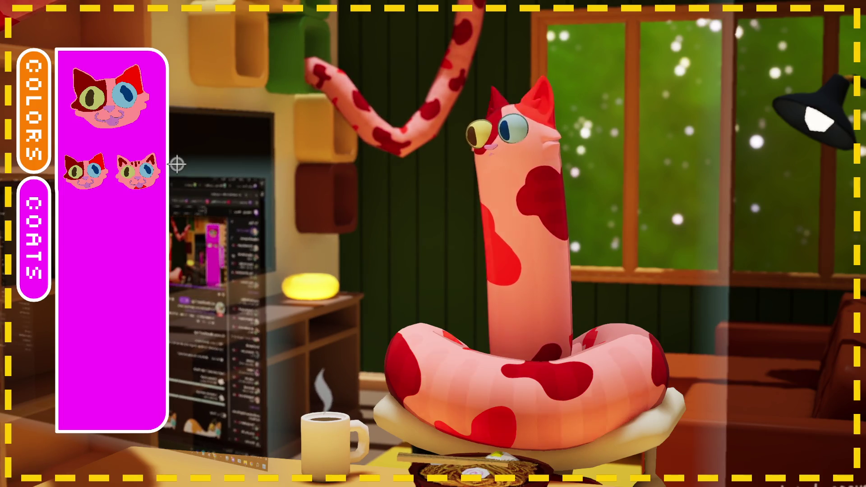
{"action": "left_click", "coordinate": [138, 172]}
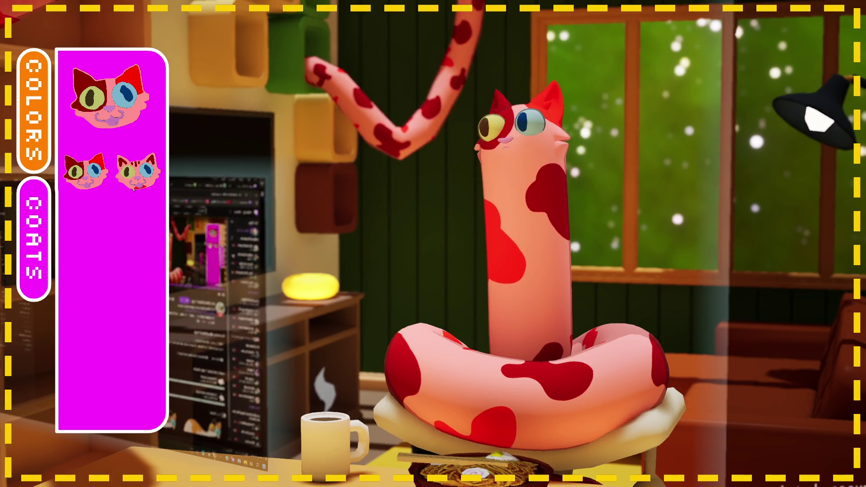
Step: Switch between the COATS and COLORS panels, finishing with the COLORS swatches showing
{"action": "left_click", "coordinate": [67, 204]}
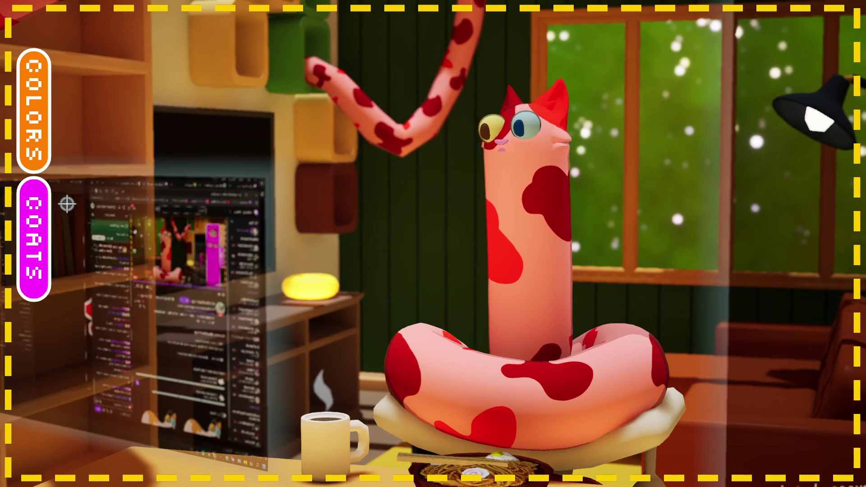
{"action": "left_click", "coordinate": [43, 133]}
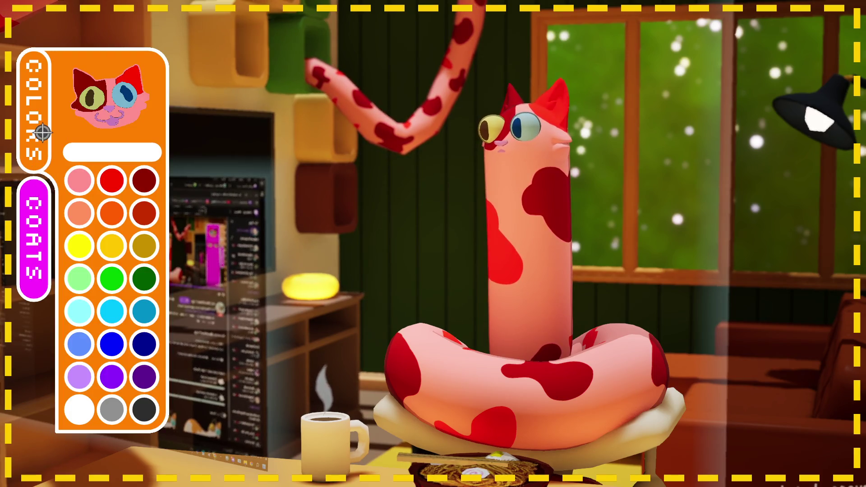
{"action": "left_click", "coordinate": [56, 197]}
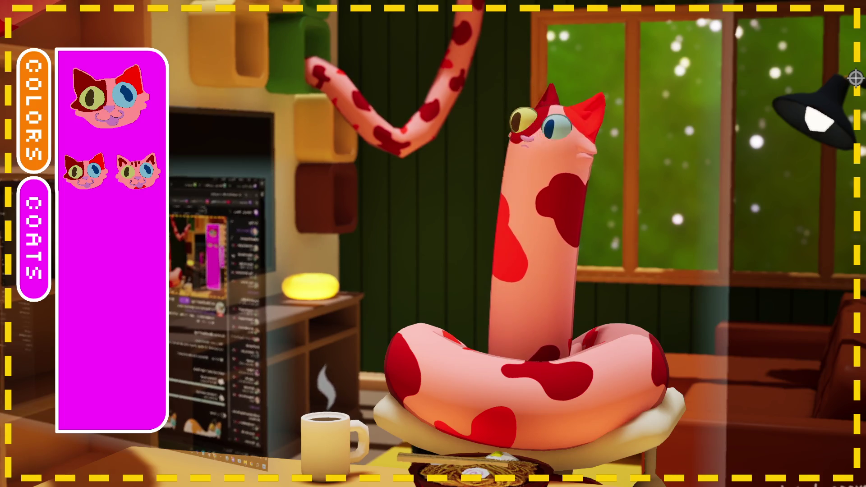
{"action": "left_click", "coordinate": [41, 147]}
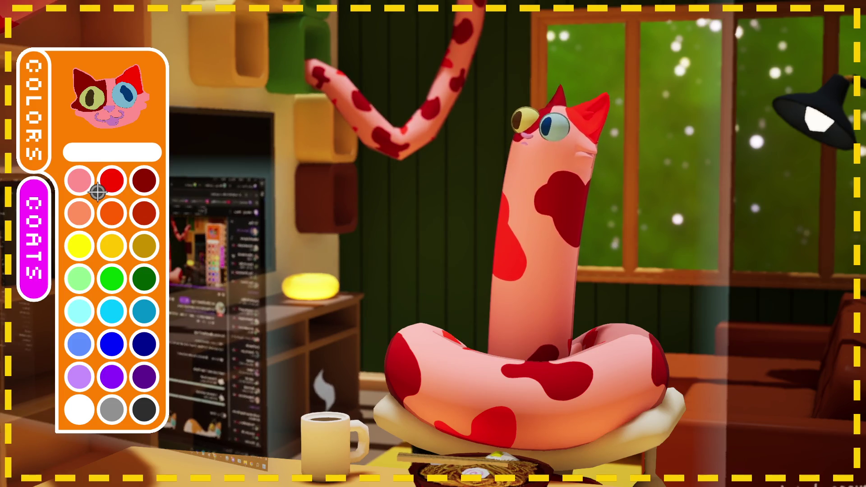
Step: Paint the left eye red, the right eye's ring dark red and iris red, leaving dark red selected
{"action": "left_click", "coordinate": [108, 183]}
{"action": "left_click", "coordinate": [108, 112]}
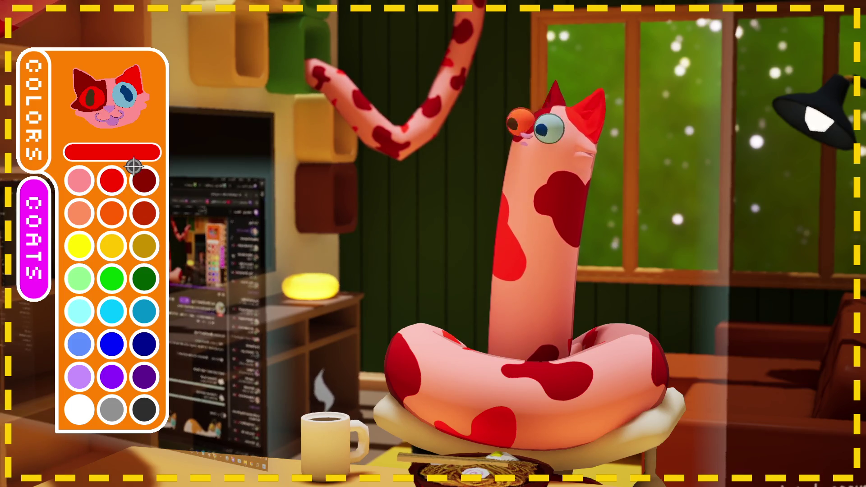
{"action": "left_click", "coordinate": [143, 181]}
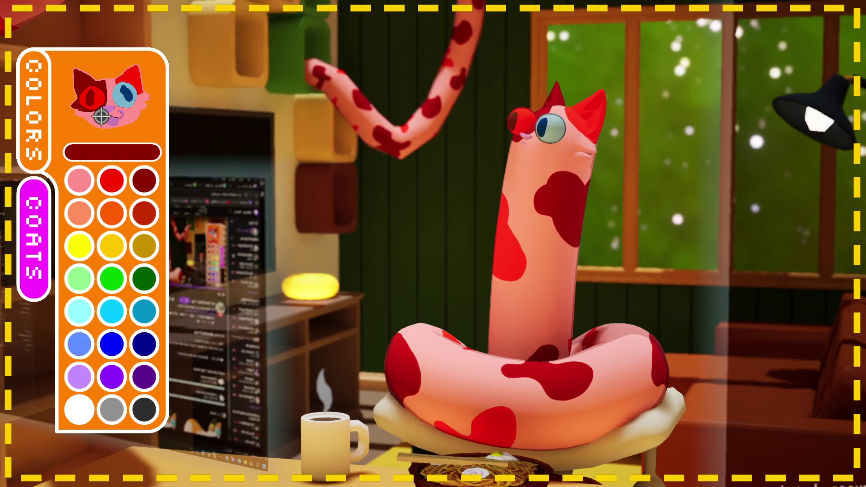
{"action": "left_click", "coordinate": [120, 120]}
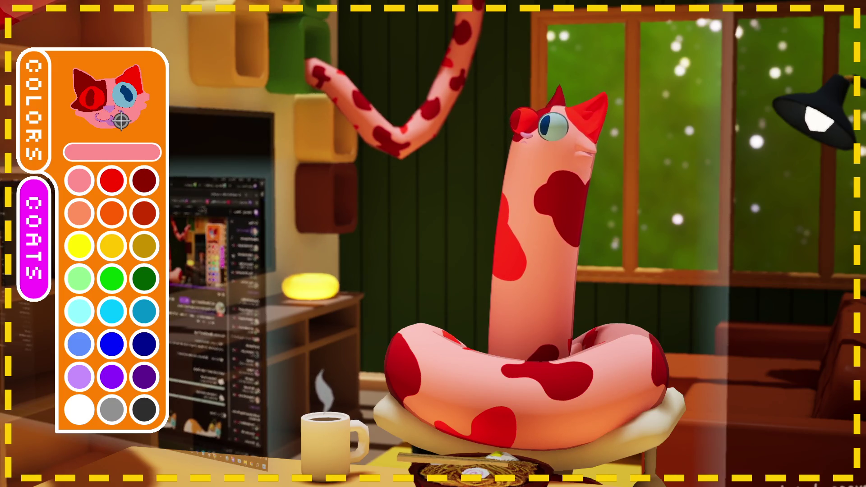
{"action": "left_click", "coordinate": [113, 180]}
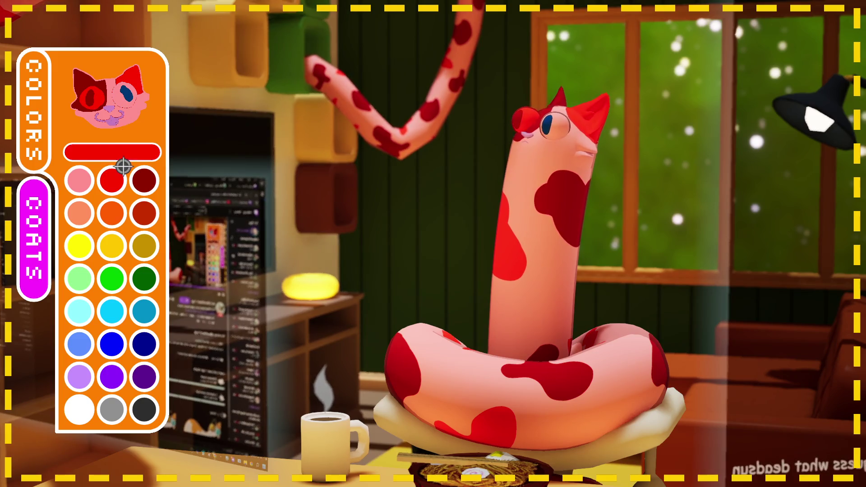
{"action": "left_click", "coordinate": [122, 120]}
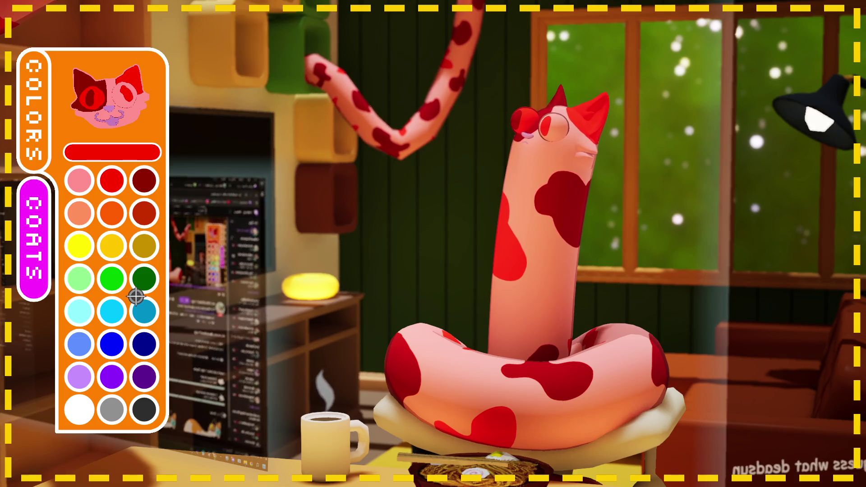
{"action": "left_click", "coordinate": [131, 136]}
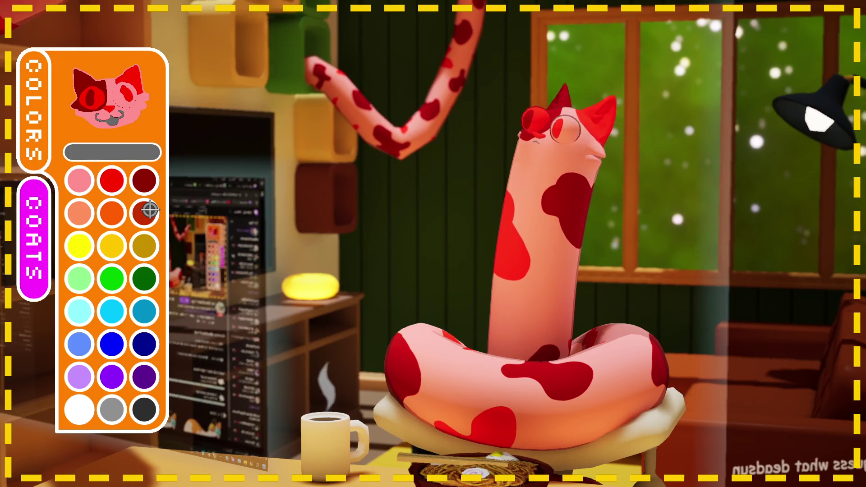
{"action": "left_click", "coordinate": [150, 210]}
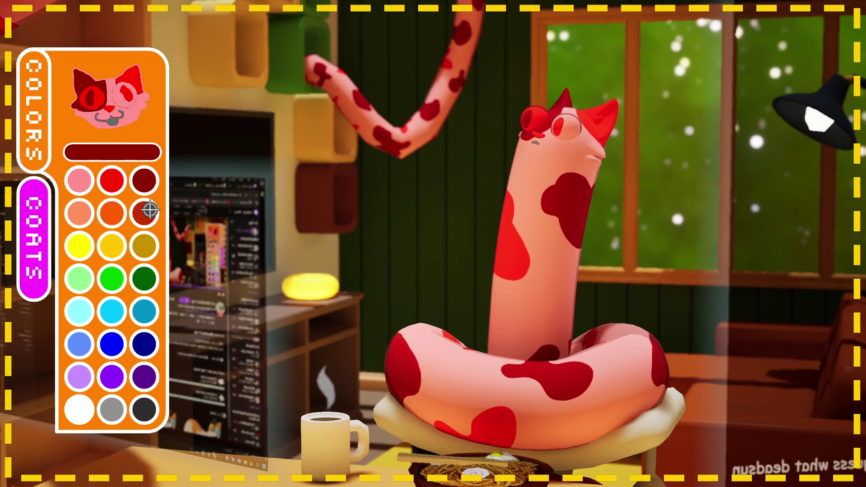